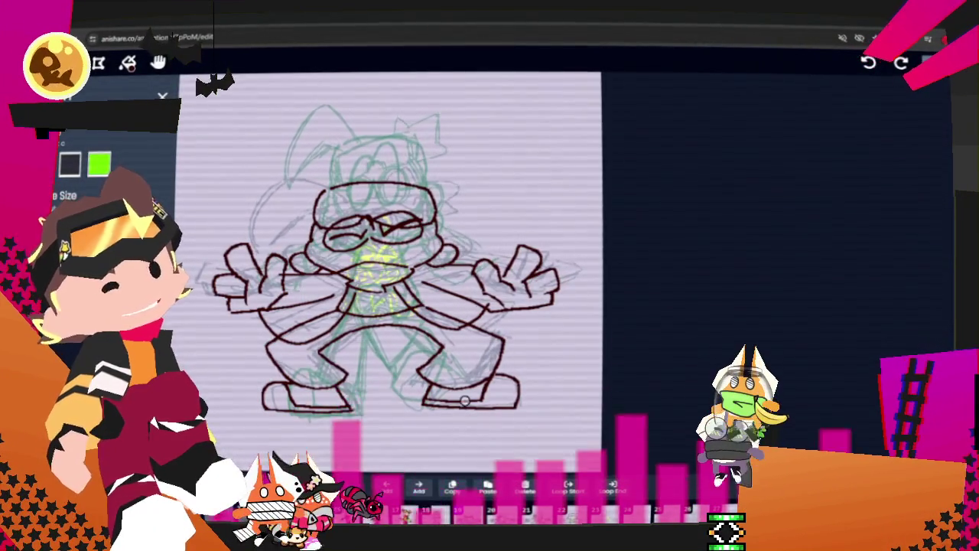
Select the inking brush, preview the walk animation, and step to frame 21
key("s")
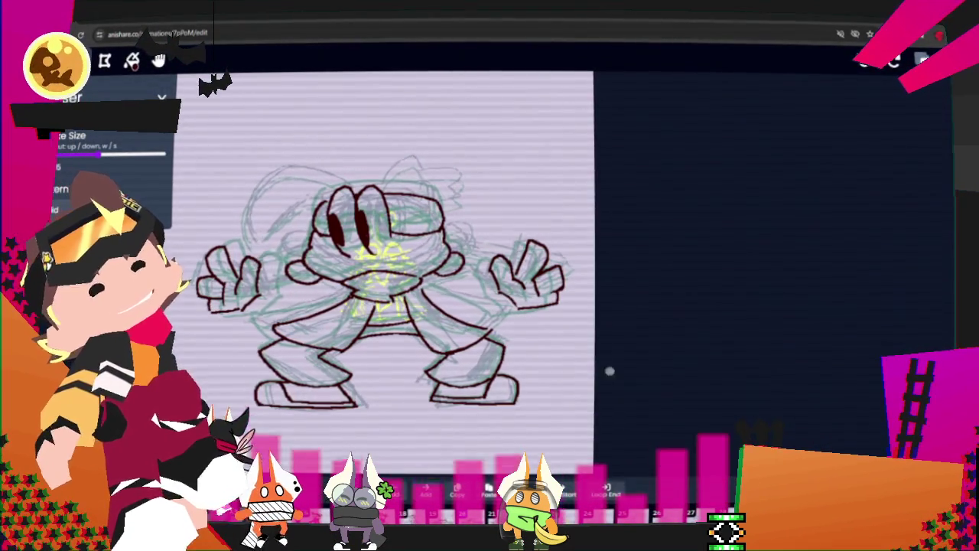
key("space")
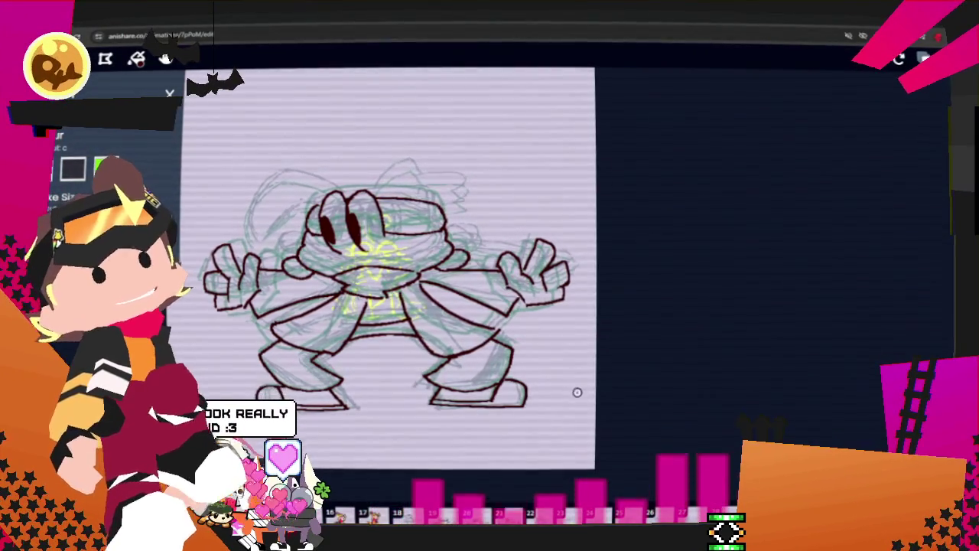
key("Right")
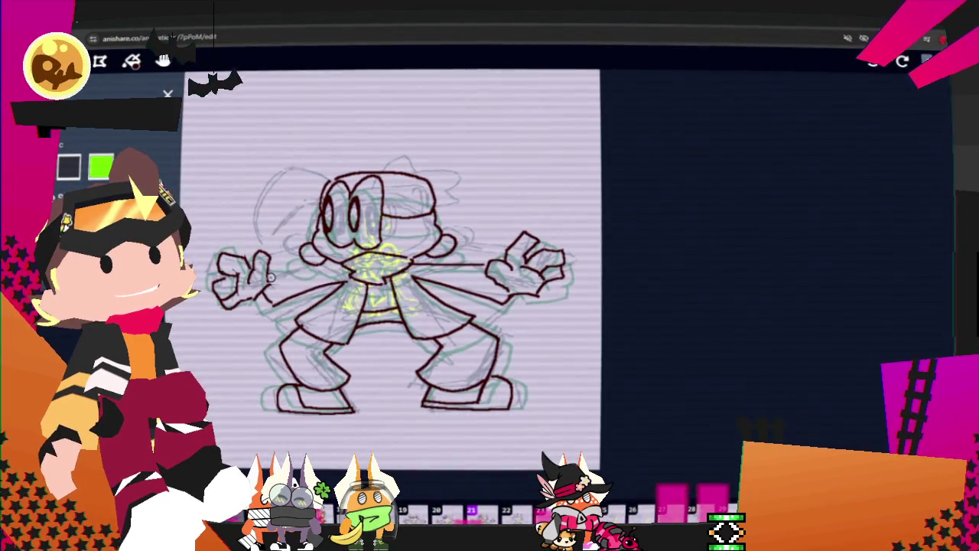
Ink an arm stroke from the left hand toward the torso and a vertical line above the head
left_click_drag(273, 275, 337, 274)
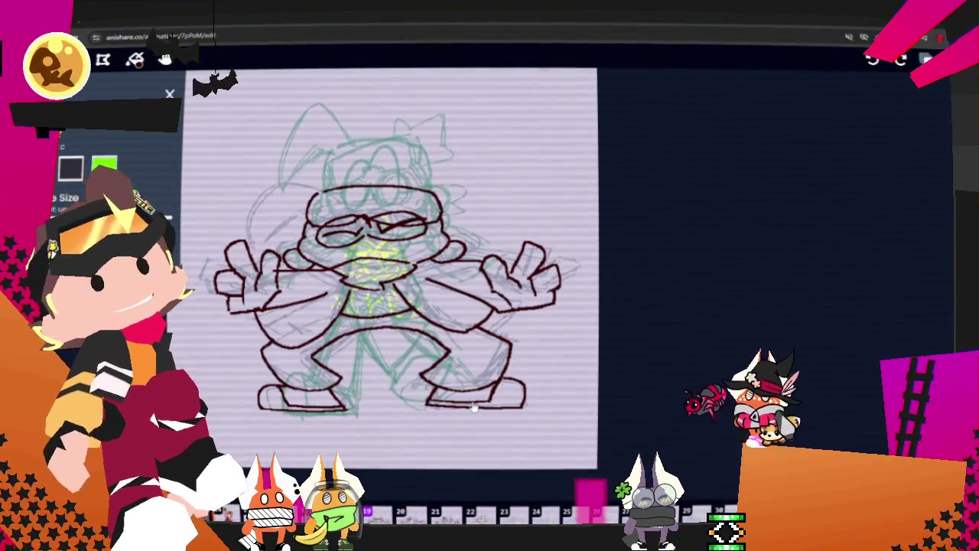
left_click_drag(345, 91, 349, 153)
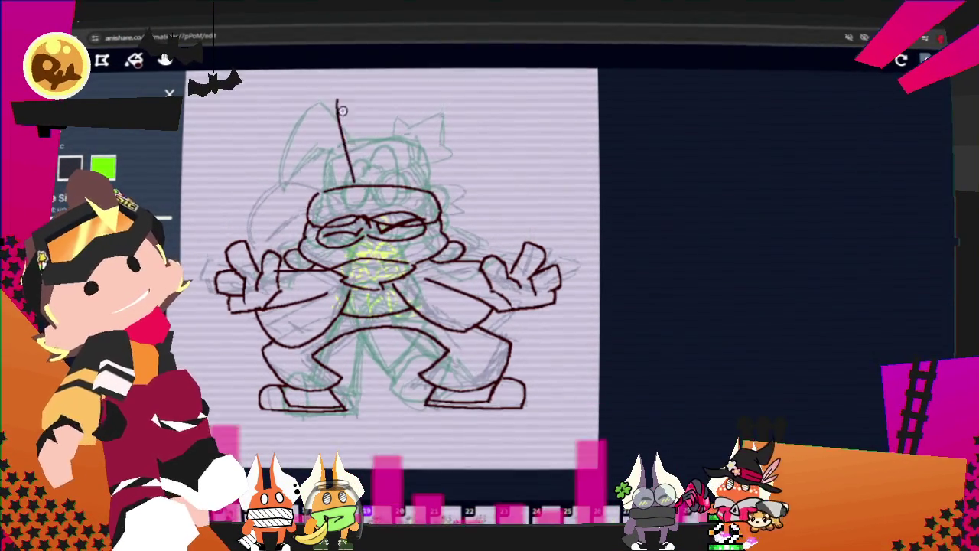
Sketch the hat's curved top and a pointed zigzag spike above the head
key("ctrl+z")
left_click_drag(315, 117, 333, 163)
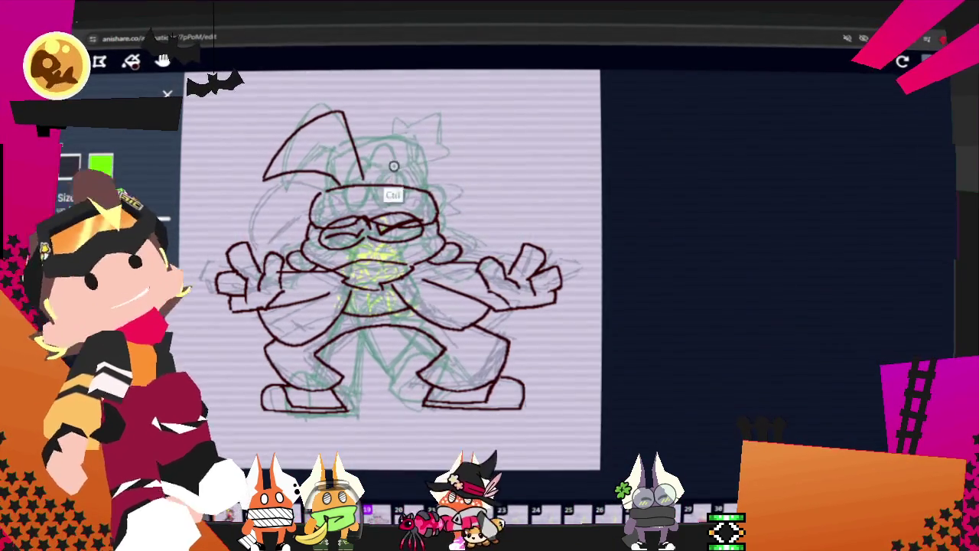
left_click_drag(390, 175, 414, 143)
left_click_drag(464, 186, 452, 191)
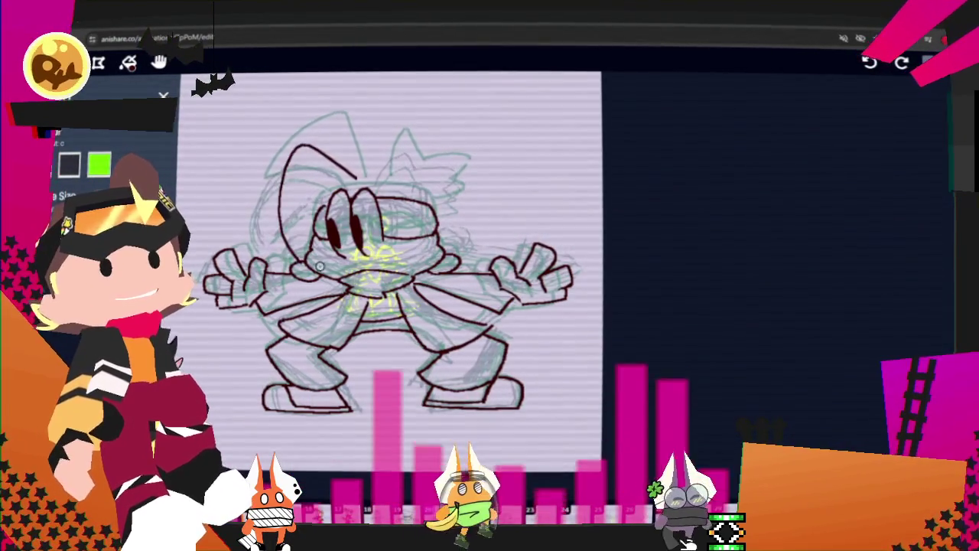
mouse_move(355, 182)
left_mouse_down()
mouse_move(289, 156)
mouse_move(291, 225)
left_mouse_up()
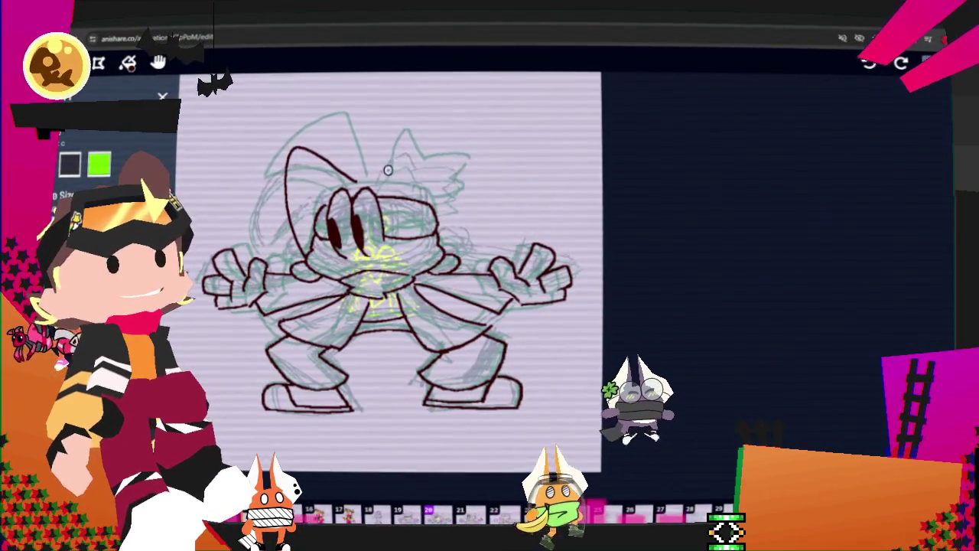
Rework the hat strokes with undo and redo, closing the outline along its right edge
key("ctrl+z")
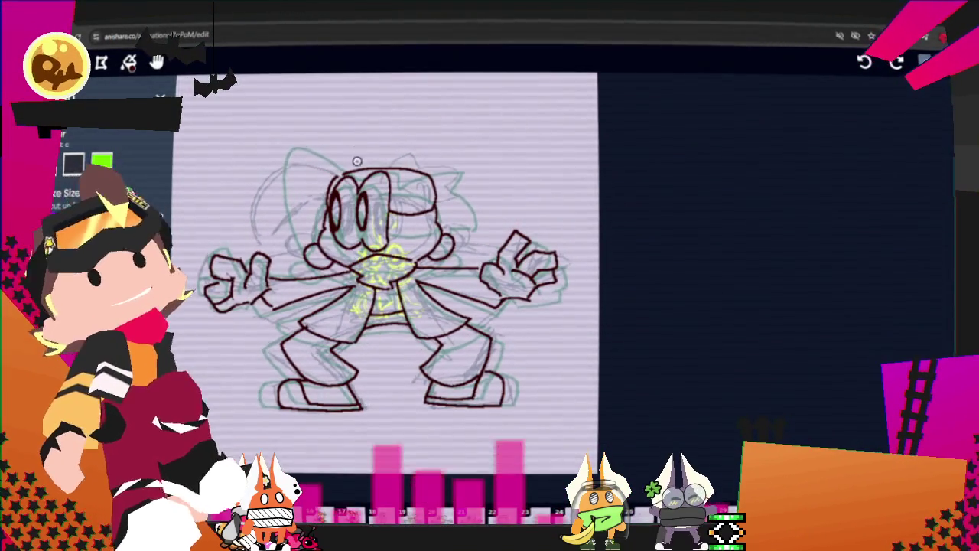
key("ctrl+z")
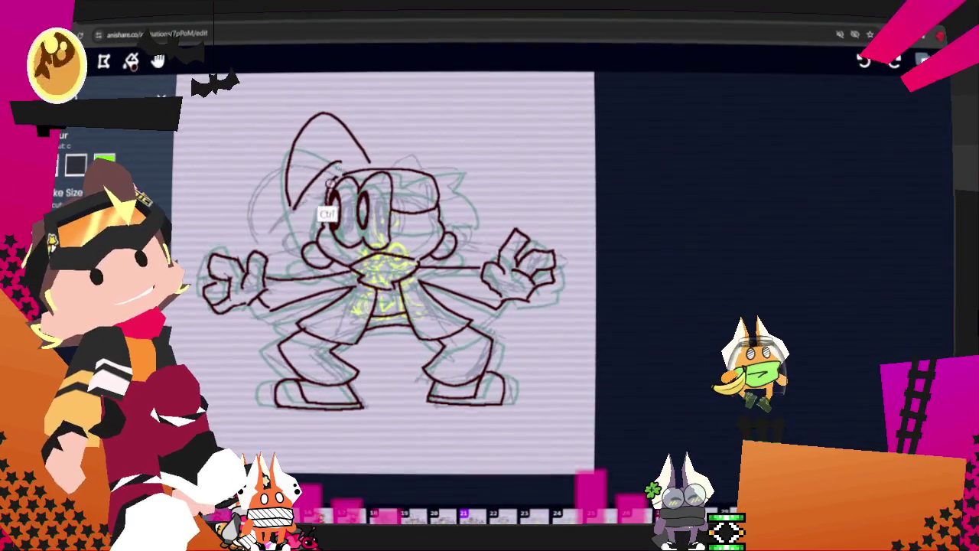
left_click_drag(287, 205, 336, 172)
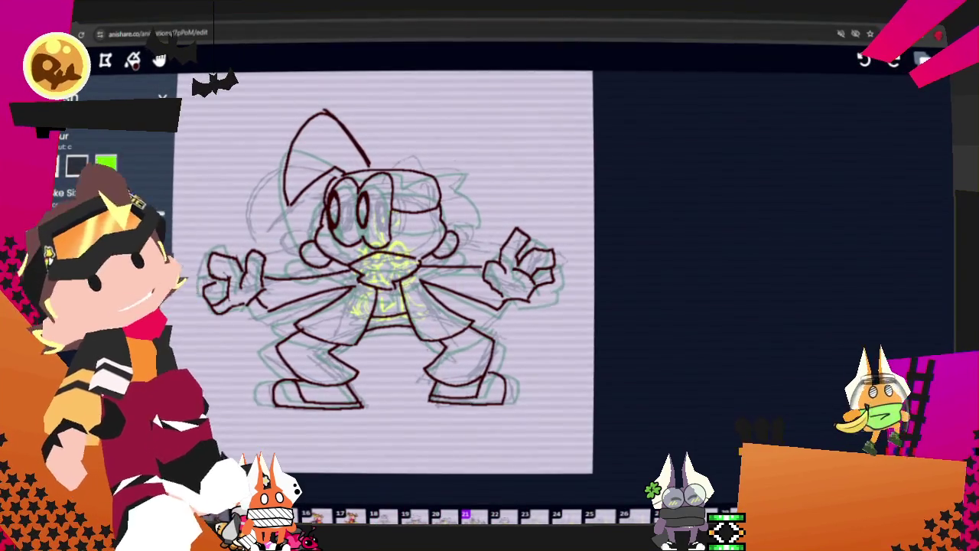
key("ctrl+z")
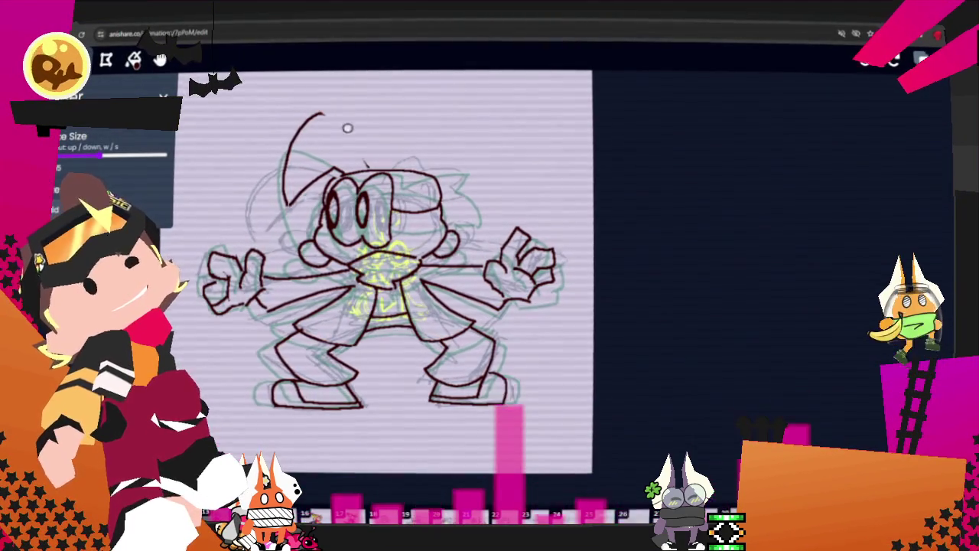
key("ctrl+shift+z")
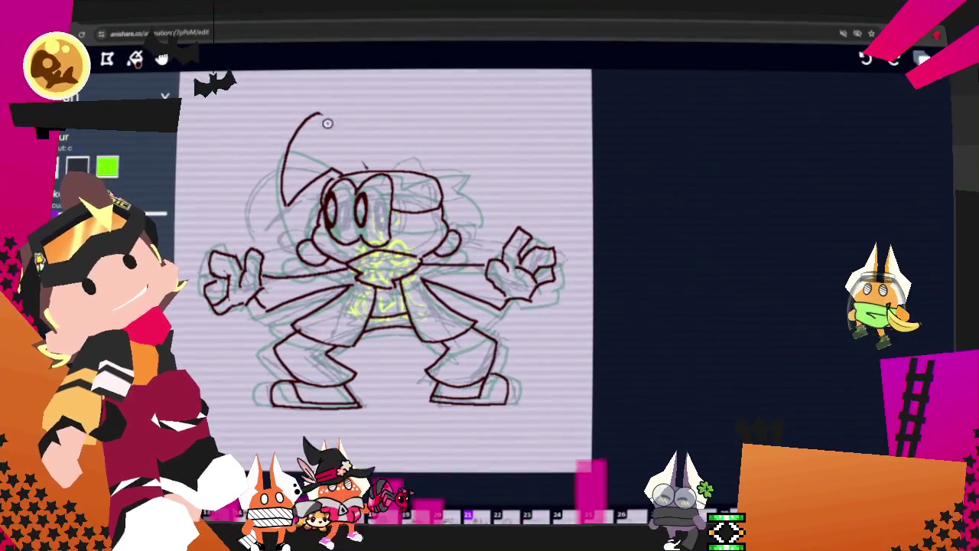
key("ctrl+z")
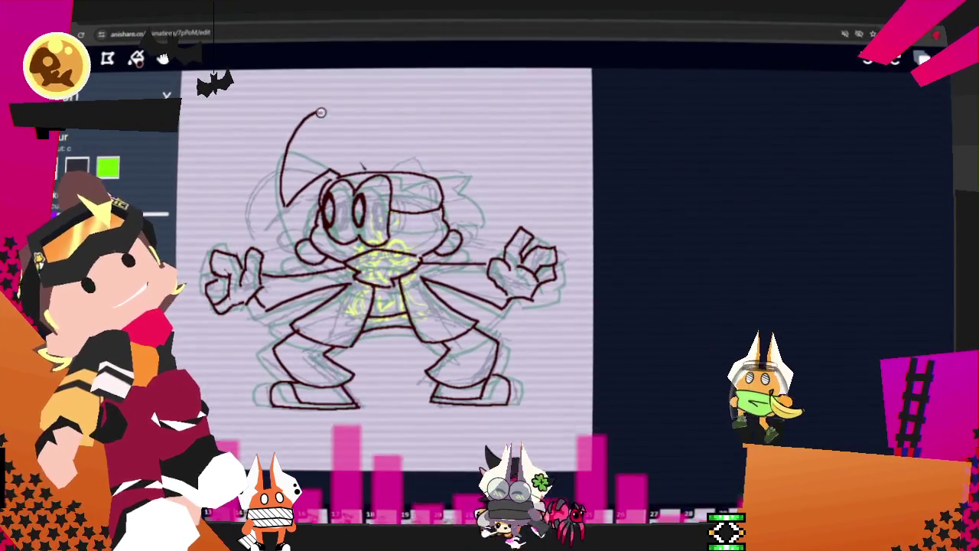
mouse_move(318, 112)
left_mouse_down()
mouse_move(366, 170)
mouse_move(474, 184)
mouse_move(457, 199)
left_mouse_up()
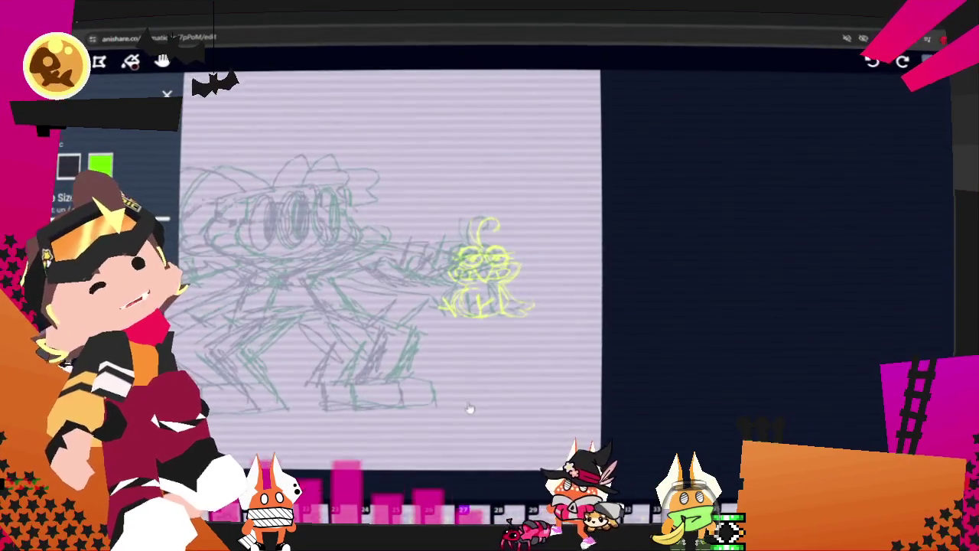
Move to the next frame, pick the brush, and undo the stray left hat curve
key("Right")
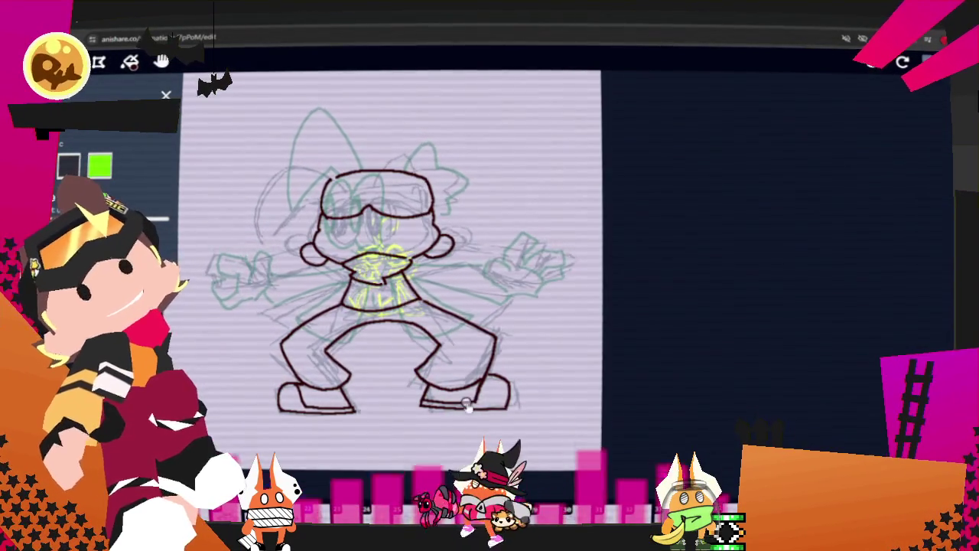
key("b")
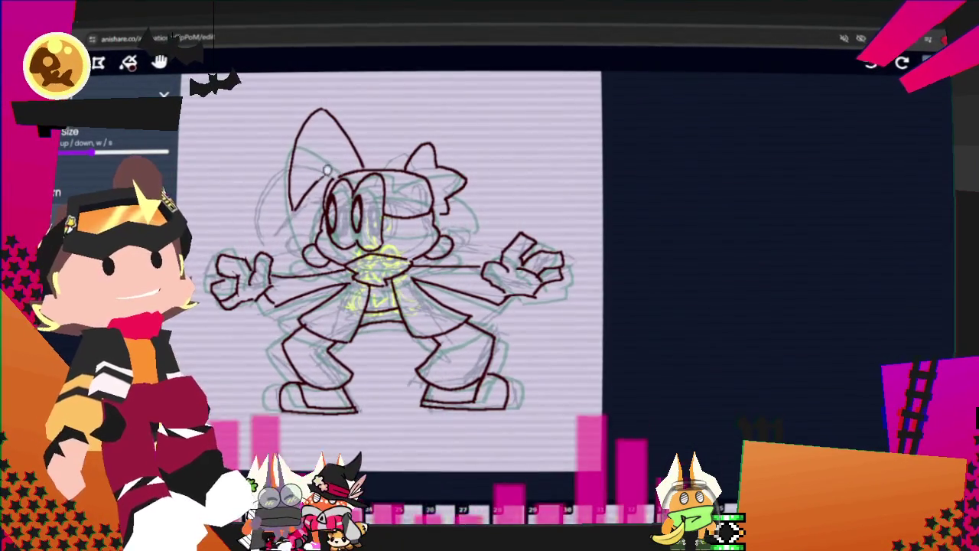
key("ctrl+z")
key("ctrl+z")
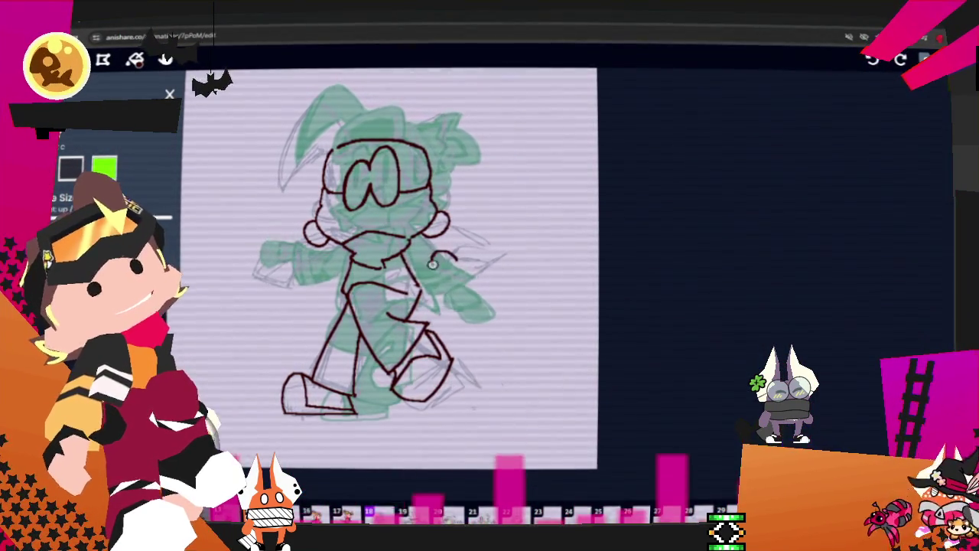
Ink the forward fist with neatly redrawn strokes and erase part of the lower-left head curve
left_click_drag(453, 250, 442, 267)
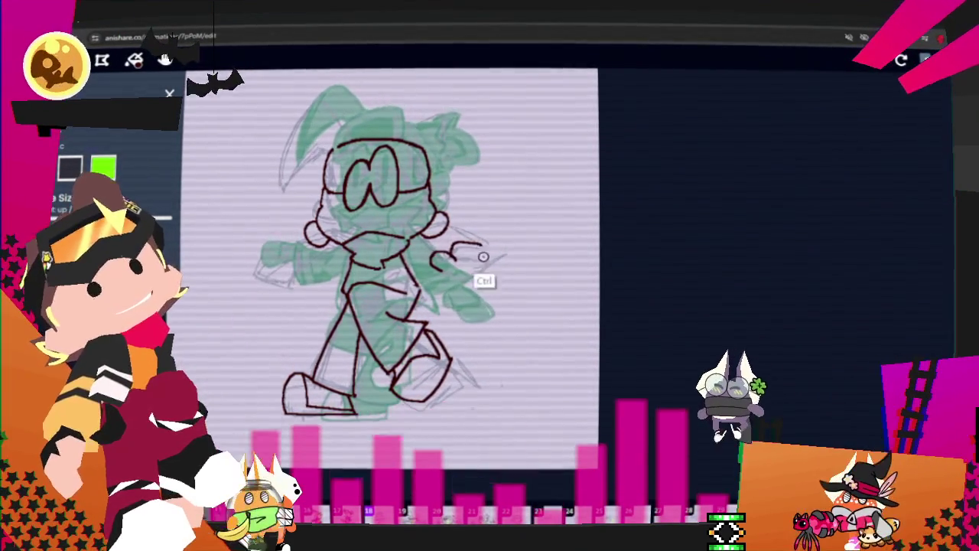
mouse_move(452, 247)
left_mouse_down()
mouse_move(501, 256)
mouse_move(475, 272)
left_mouse_up()
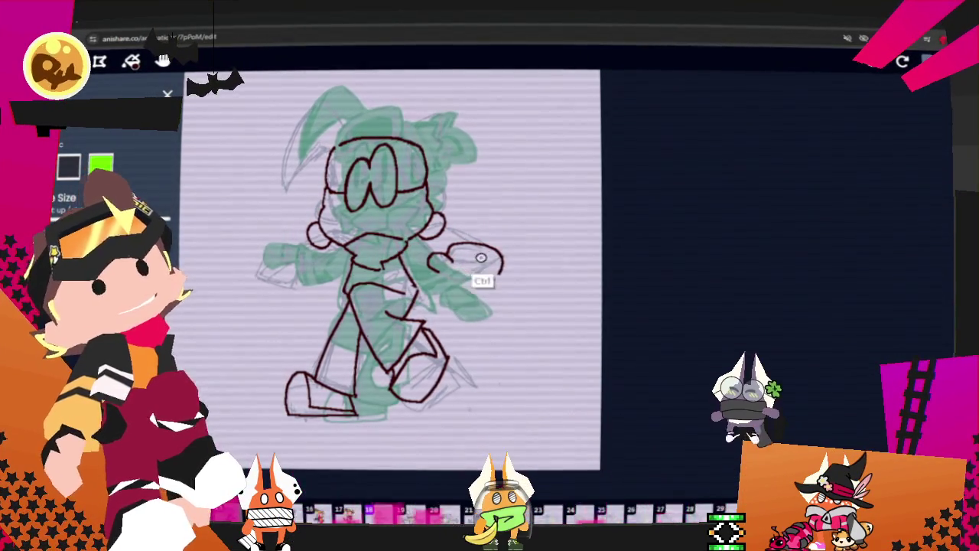
key("ctrl+z")
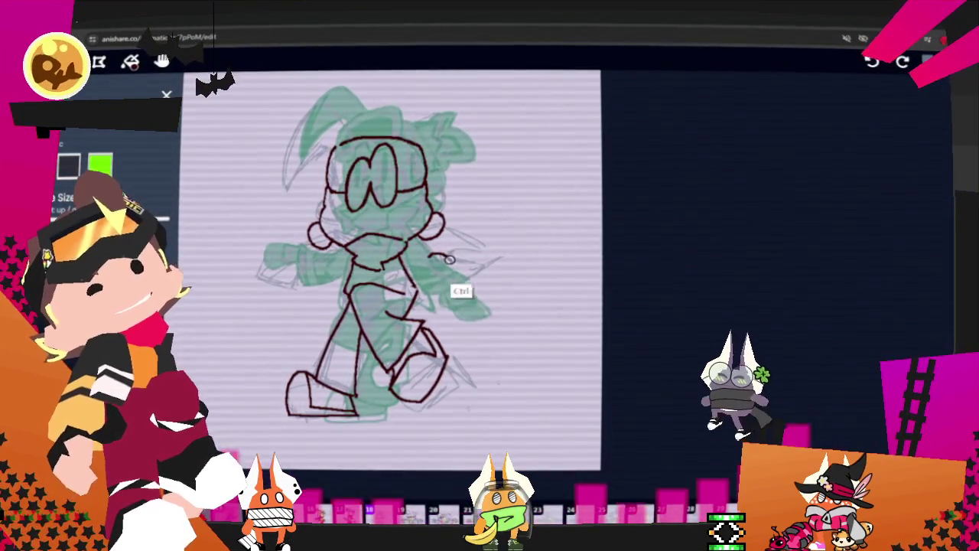
left_click_drag(426, 270, 468, 248)
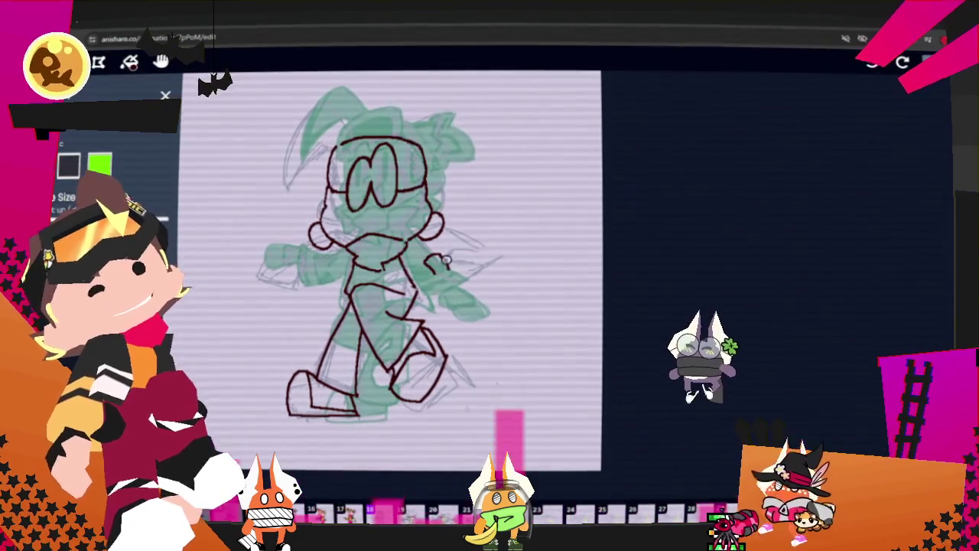
key("ctrl+z")
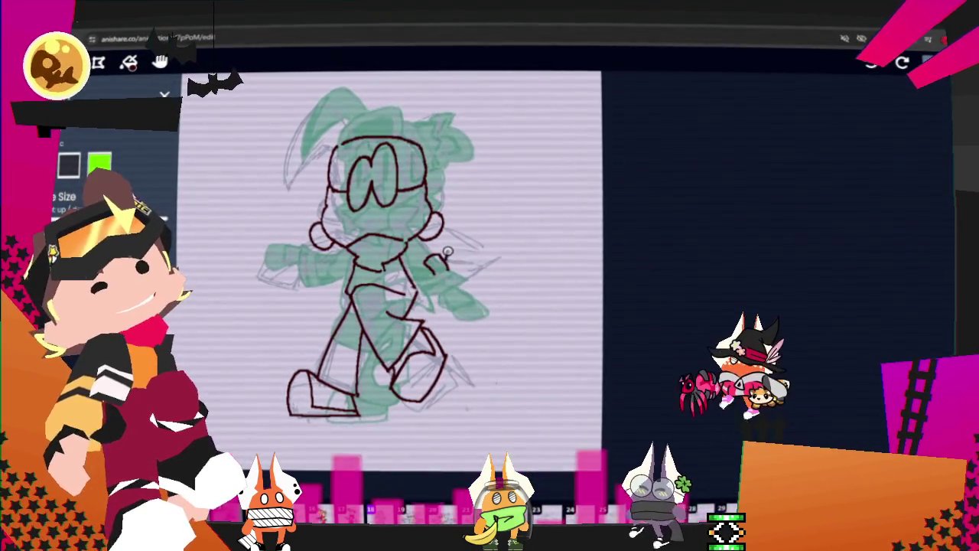
mouse_move(445, 258)
left_mouse_down()
mouse_move(476, 247)
mouse_move(460, 289)
mouse_move(474, 259)
left_mouse_up()
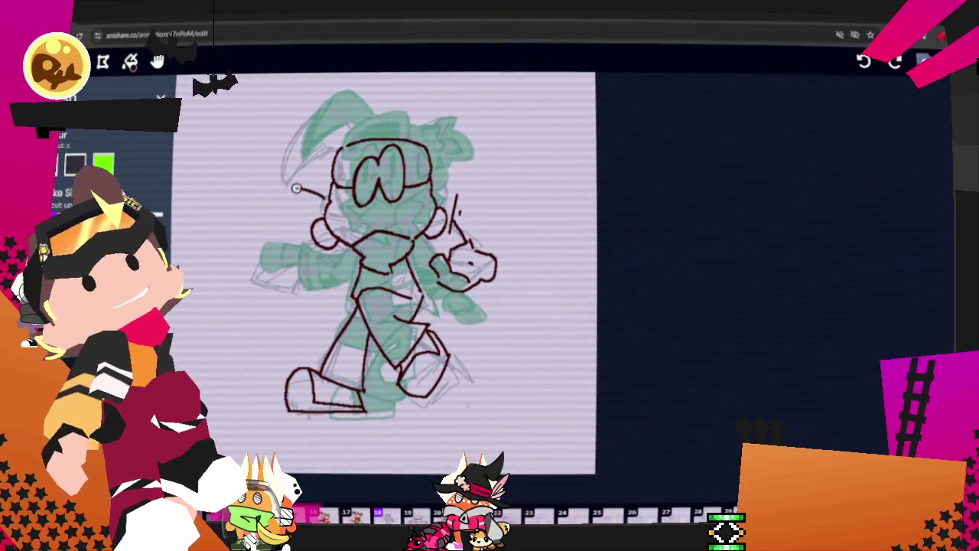
left_click_drag(262, 235, 283, 192)
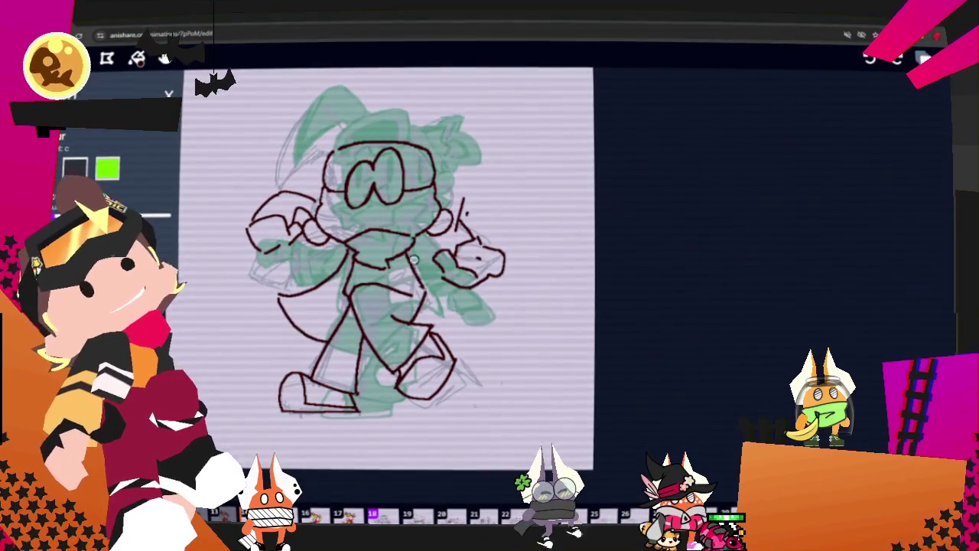
Ink the side curve and coat-tail lines down the character's left and right sides
mouse_move(340, 256)
left_mouse_down()
mouse_move(285, 305)
mouse_move(356, 343)
left_mouse_up()
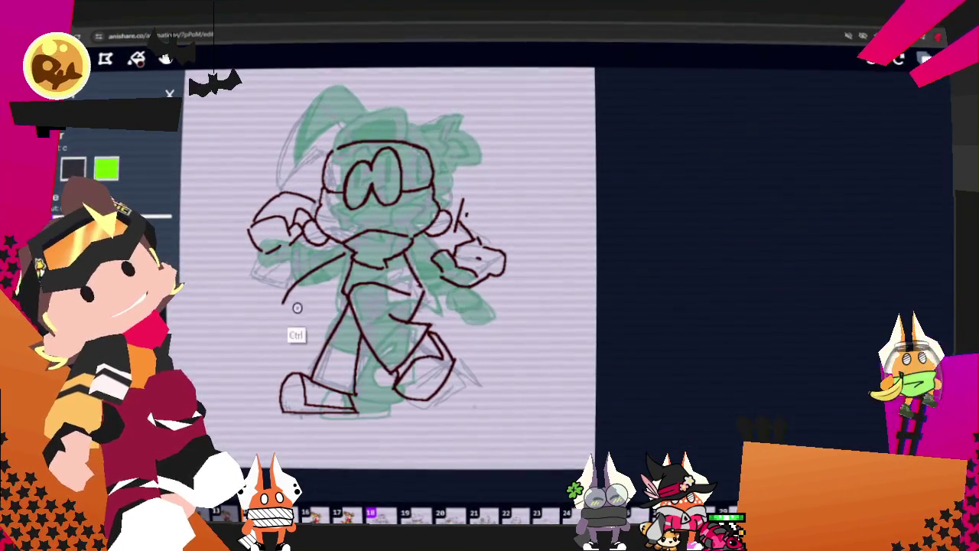
left_click_drag(340, 251, 290, 334)
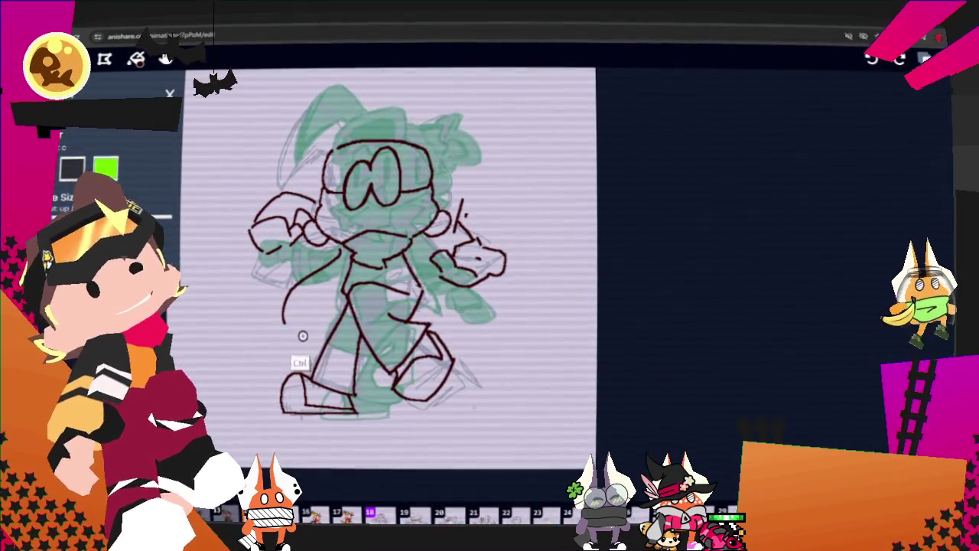
left_click_drag(390, 315, 503, 287)
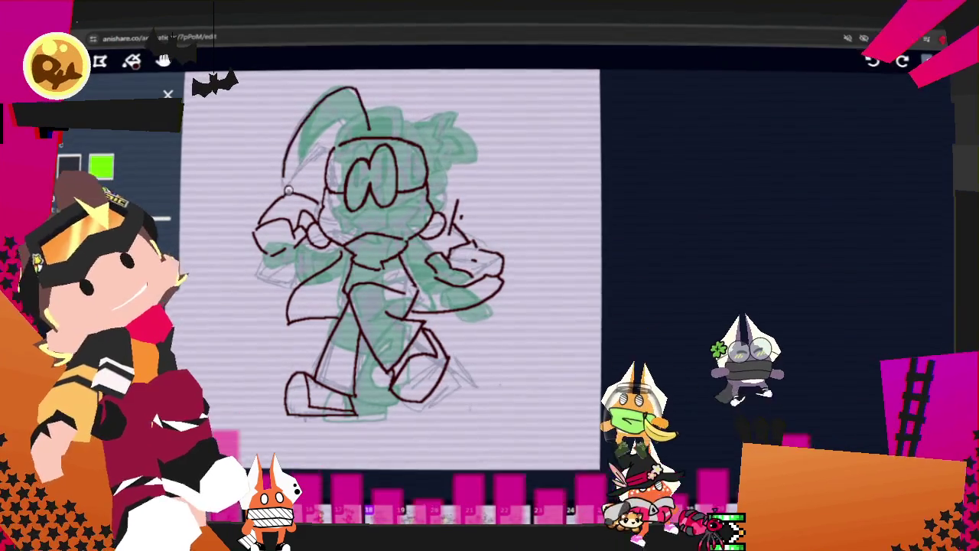
Draw the hair curl higher over the head and the ear at the top right
left_click_drag(367, 130, 290, 172)
key("ctrl+z")
left_click_drag(372, 131, 289, 156)
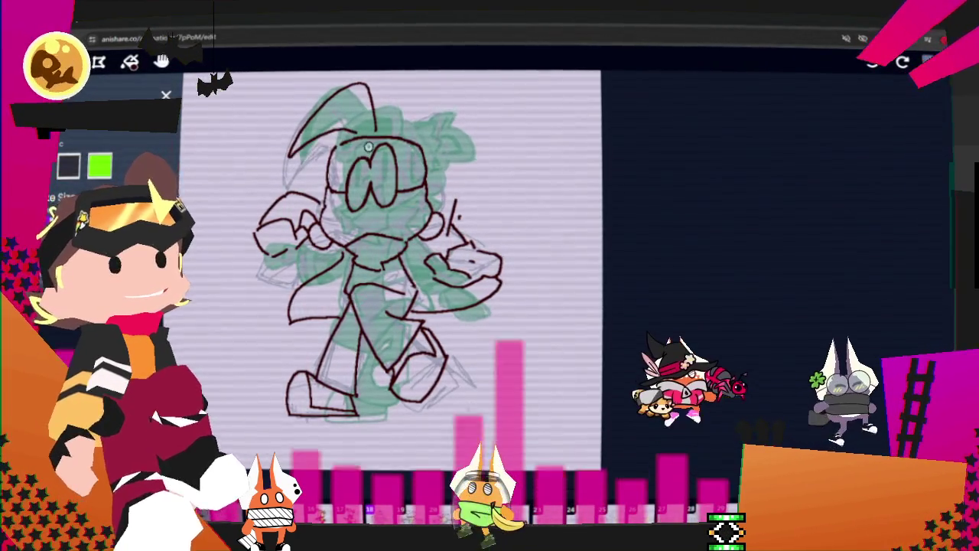
left_click_drag(423, 131, 444, 150)
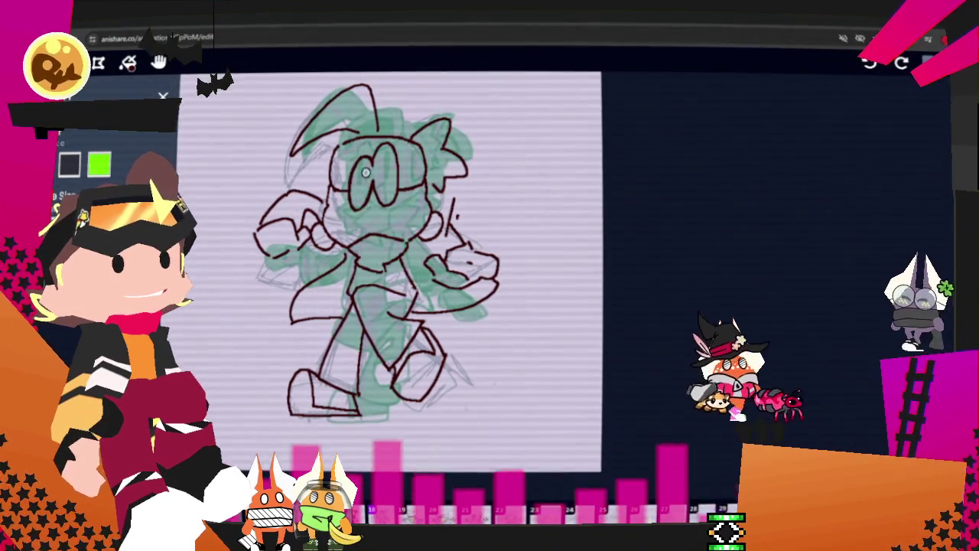
key("ctrl")
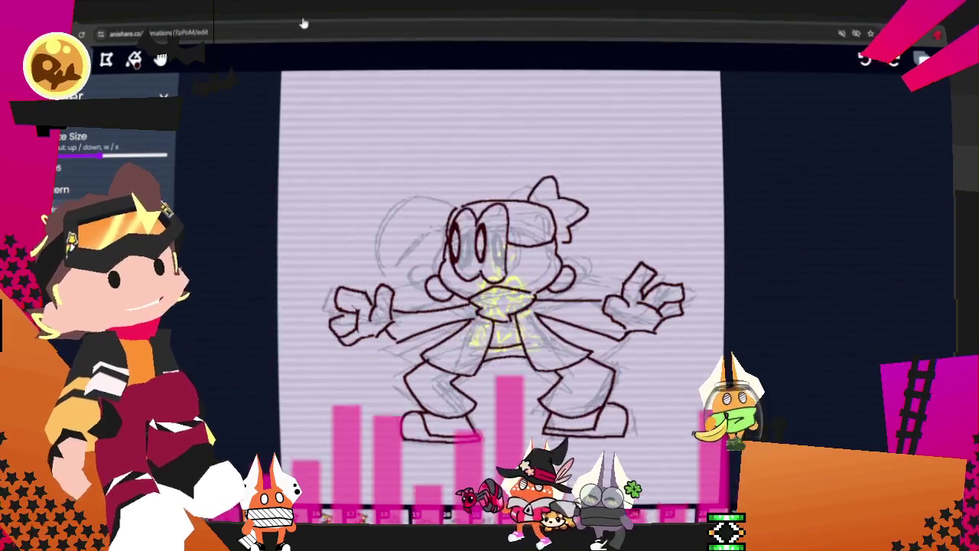
Advance to the front-facing frame of the wide-legged goggled character
key("space")
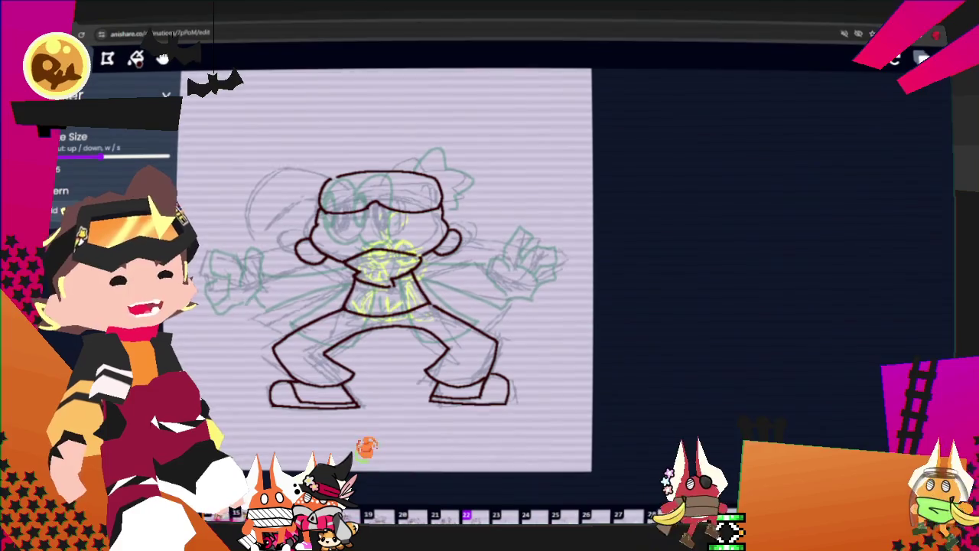
Unmute the site's sound from the browser tab menu and play the animation
right_click(65, 14)
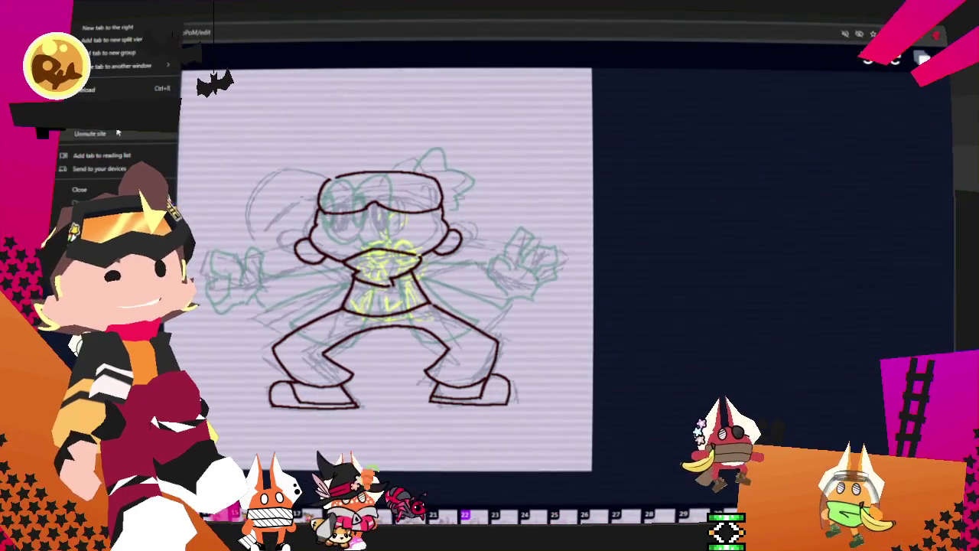
left_click(118, 133)
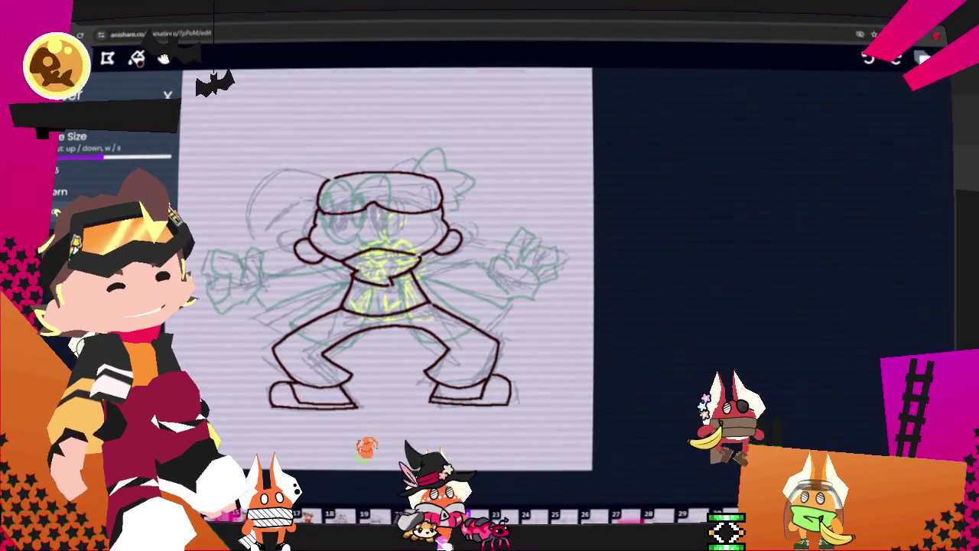
key("space")
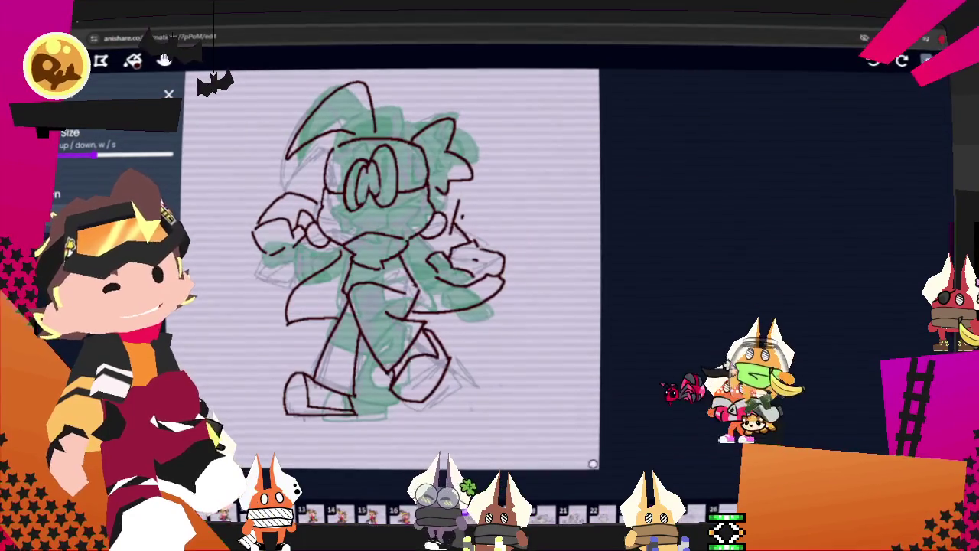
Bring up the tab's sound options, then switch back to the inking brush
right_click(74, 29)
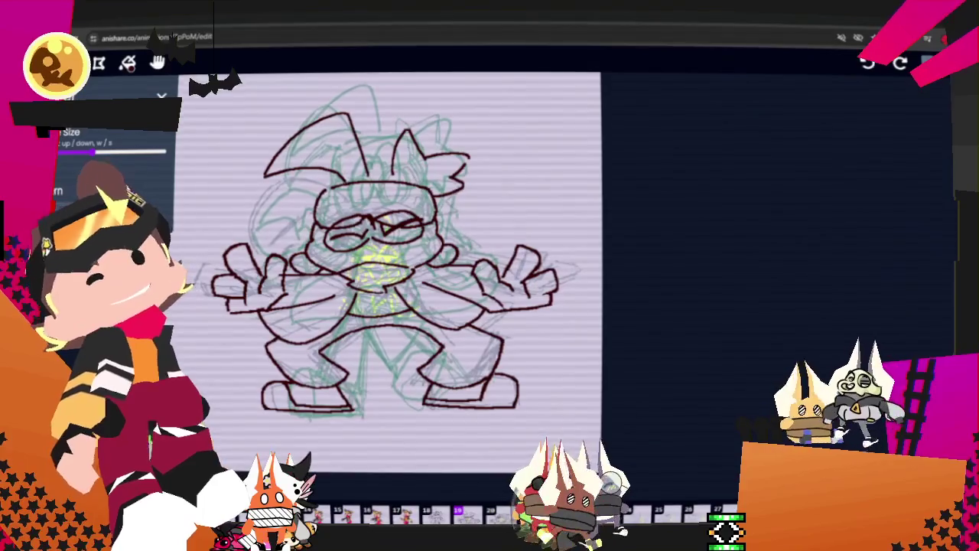
key("b")
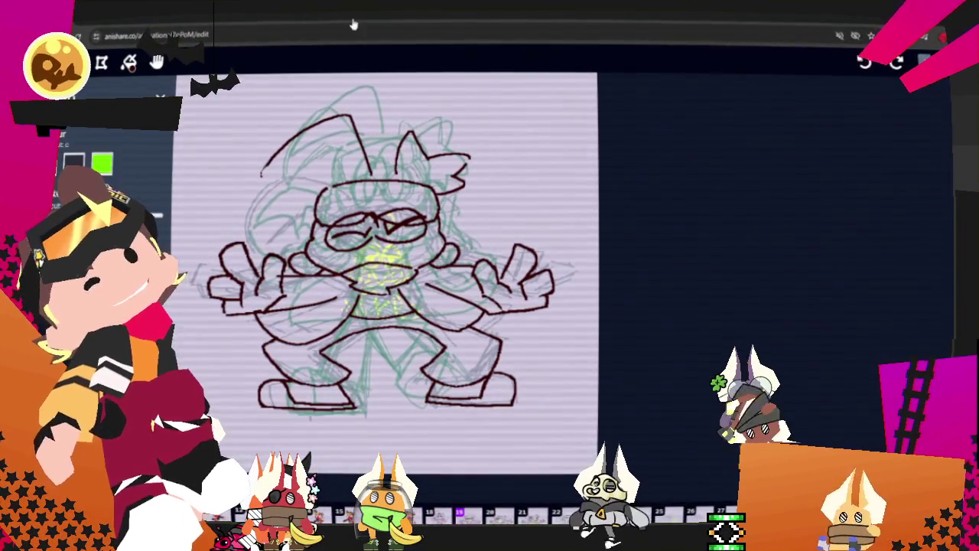
Ink the hair line across the forehead, erase a stray mark, then step to the next frame
left_click_drag(264, 172, 345, 150)
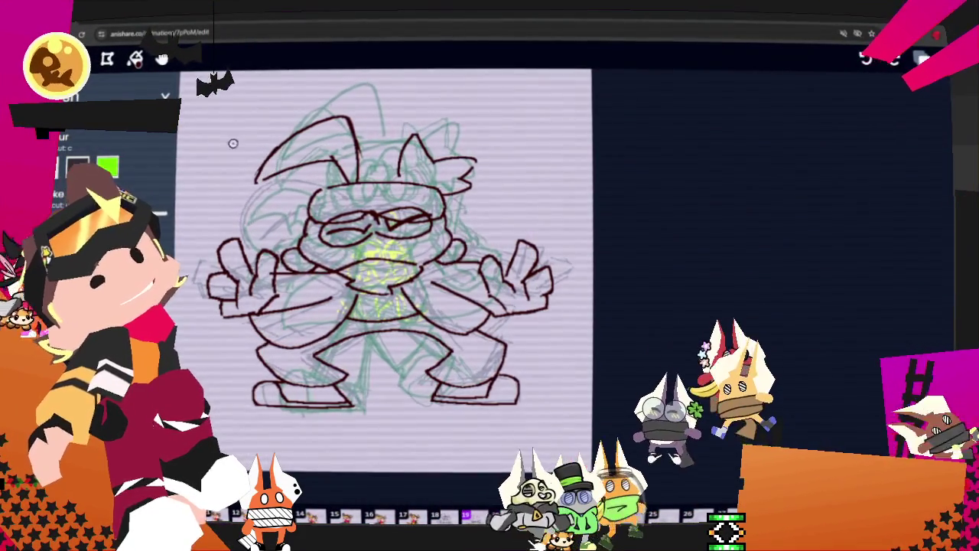
key("e")
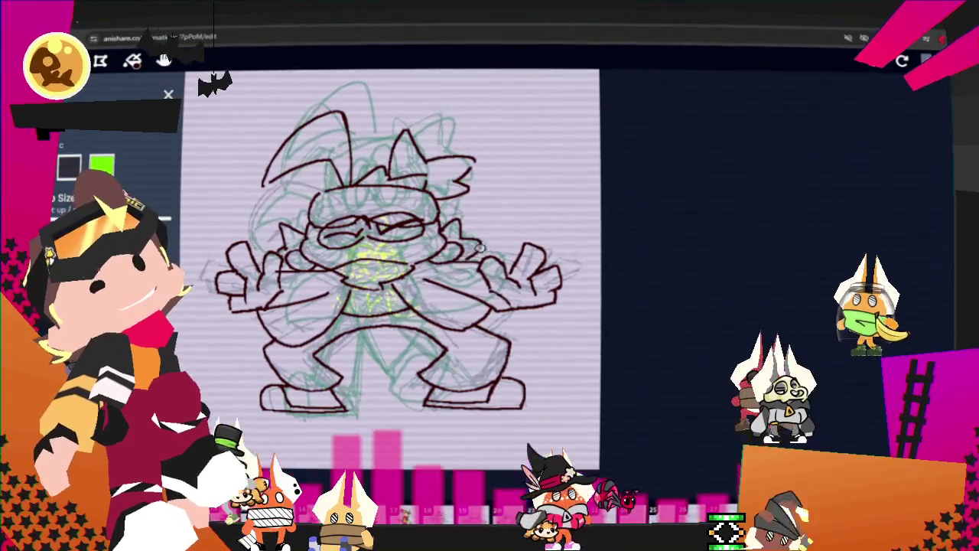
left_click(474, 277)
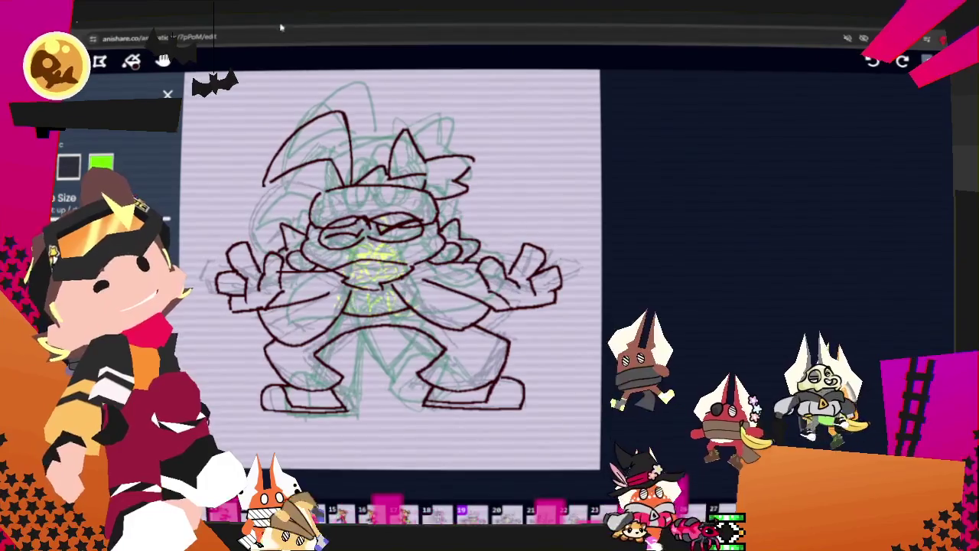
key("Right")
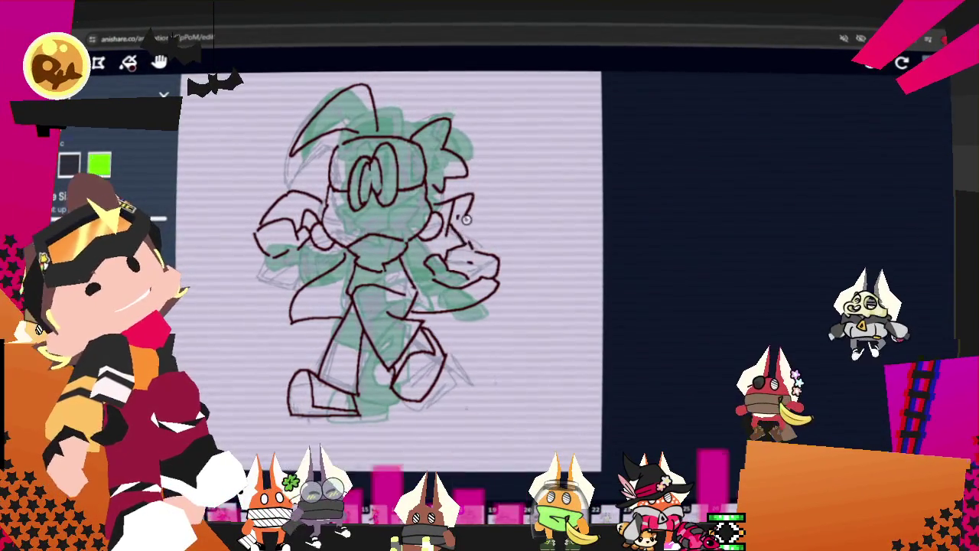
Ink two jagged dark-red strokes on the character's right side and hand, then check frames 22 and 21
left_click_drag(453, 198, 482, 231)
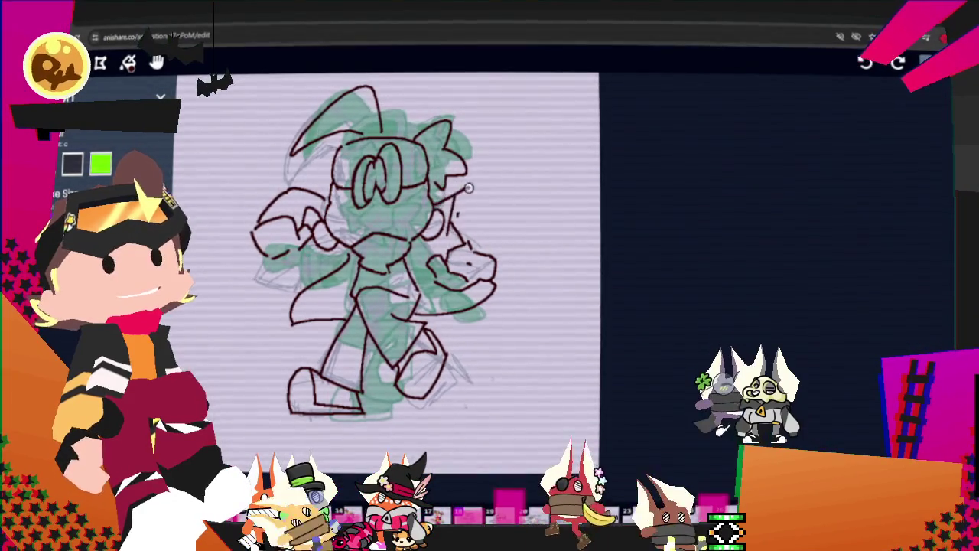
left_click_drag(468, 187, 457, 225)
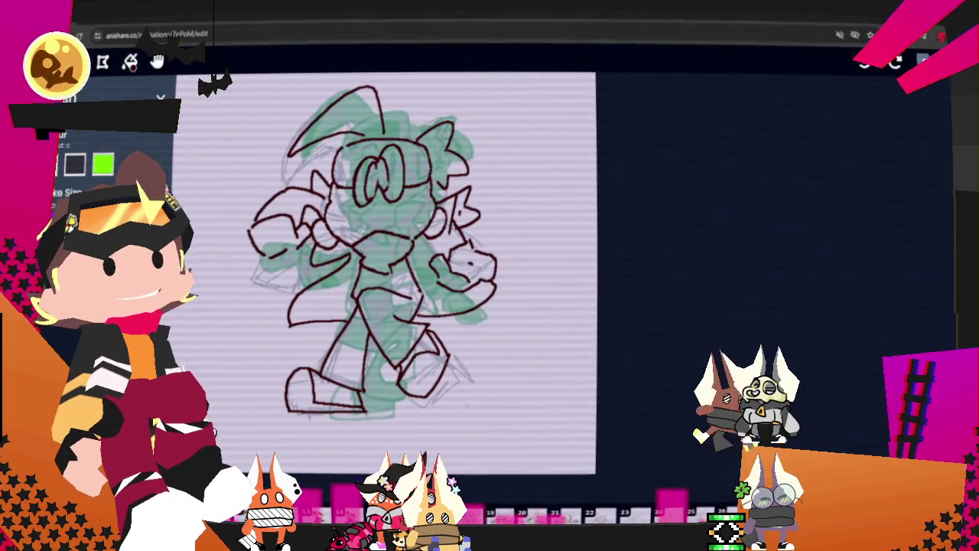
key("Right")
key("Right")
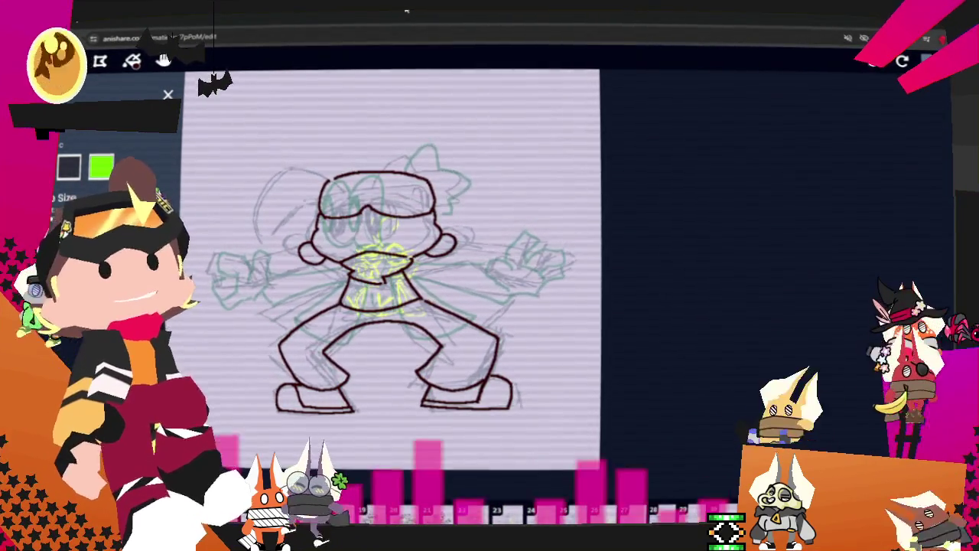
key("Left")
On the next rough frame, switch to the selection tool (S) and lasso the whole figure
key("Right")
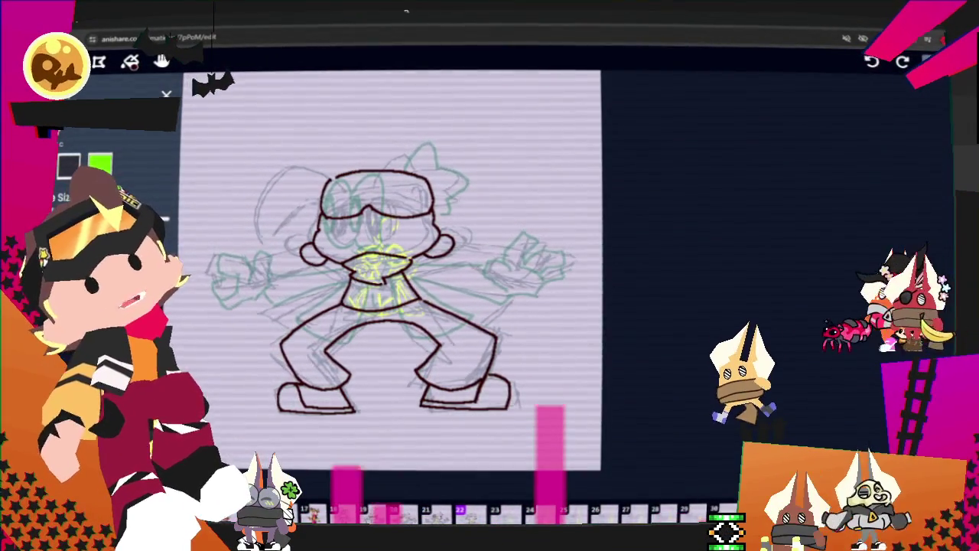
key("s")
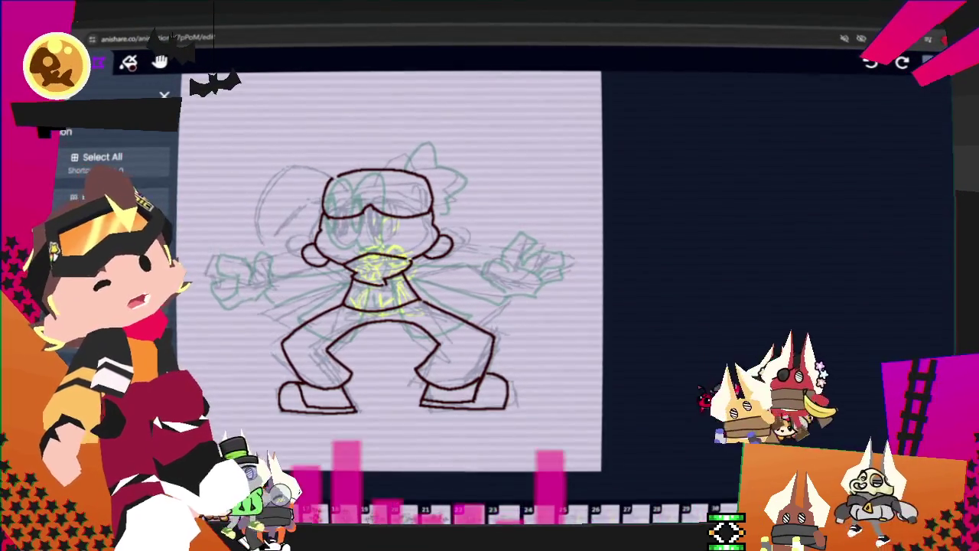
key("Right")
key("Right")
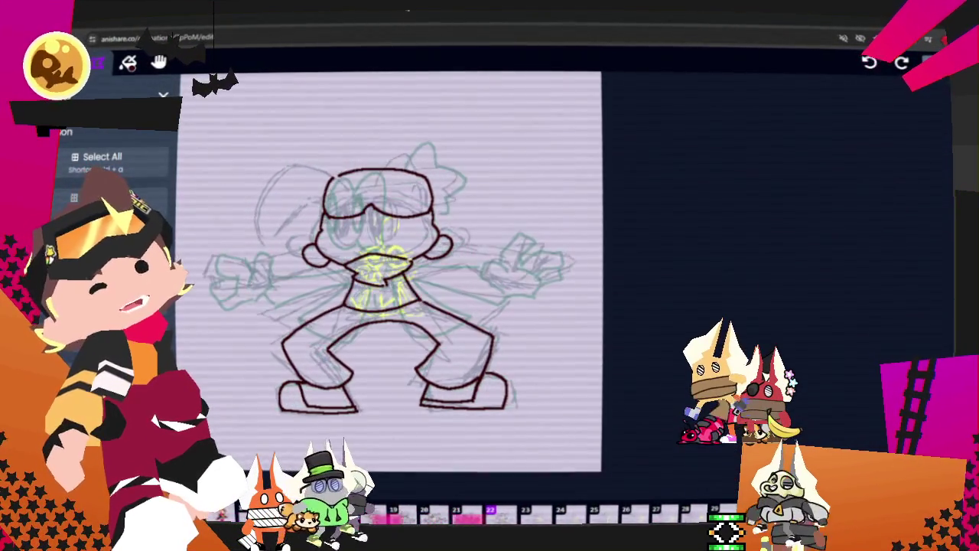
left_click_drag(502, 437, 287, 436)
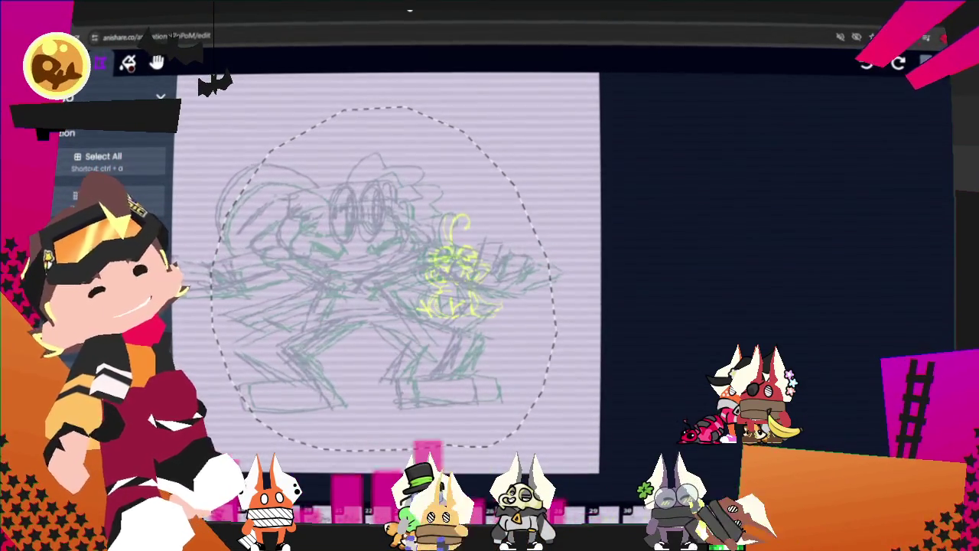
key("Right")
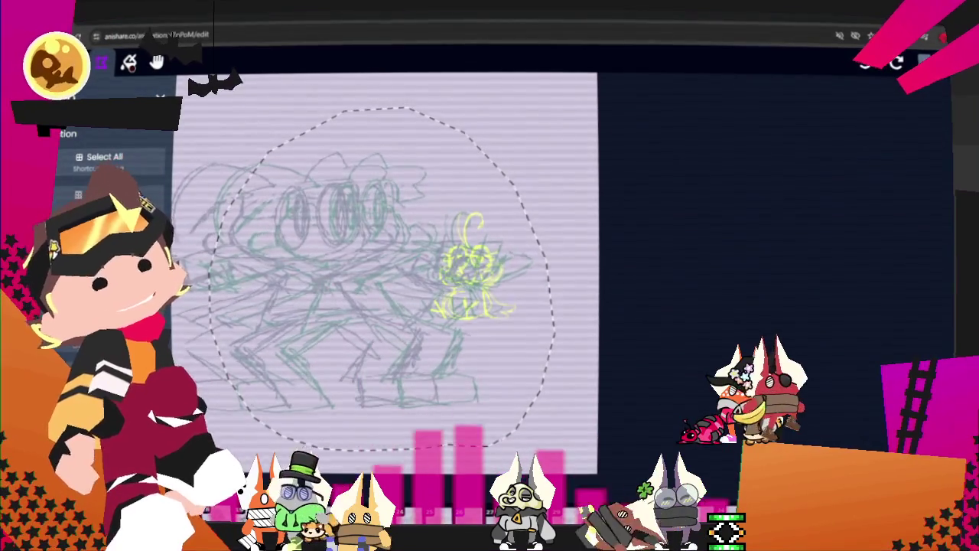
Flick between frames to check the motion, ending on the inked arms-out frame
key("Right")
key("Left")
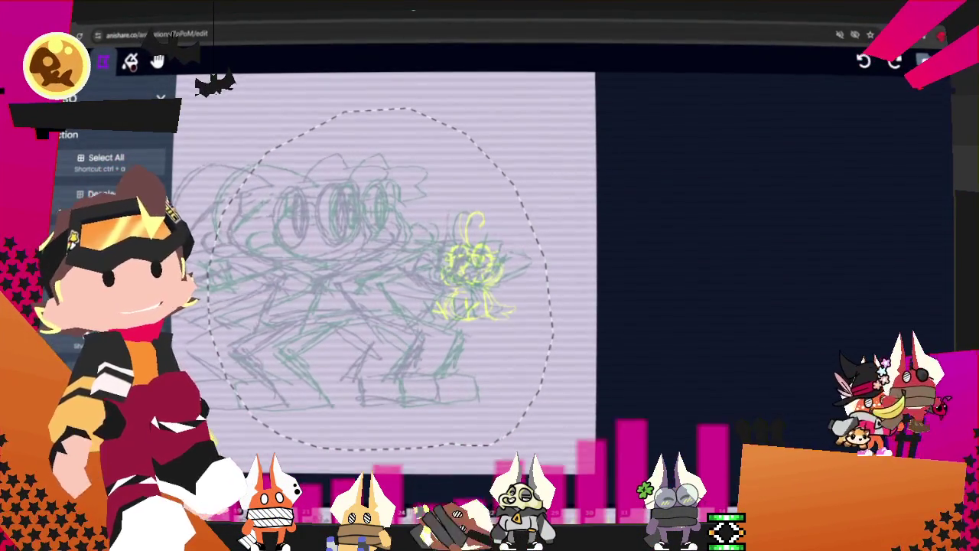
key("Right")
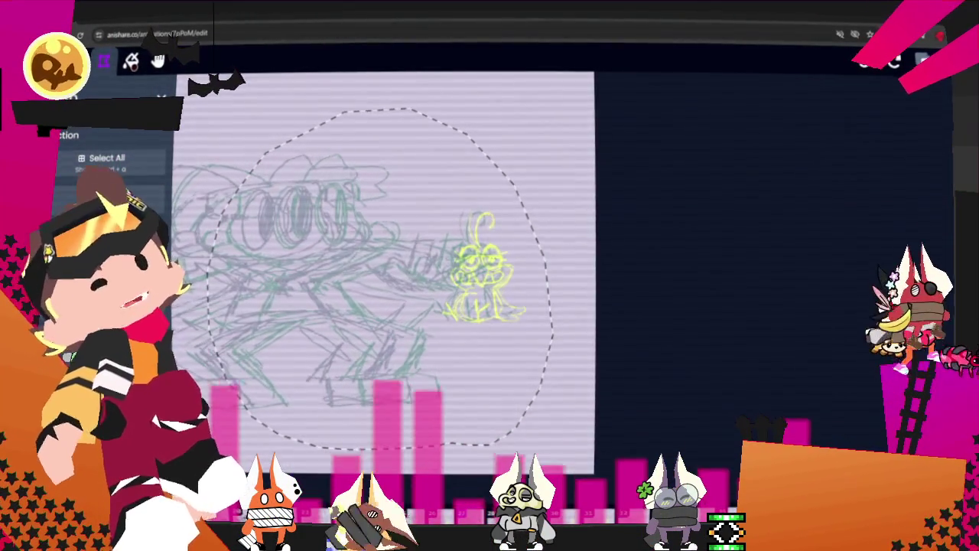
key("Right")
Move the selected inked drawing about 135 px left and stretch it slightly wider
left_click_drag(507, 378, 404, 376)
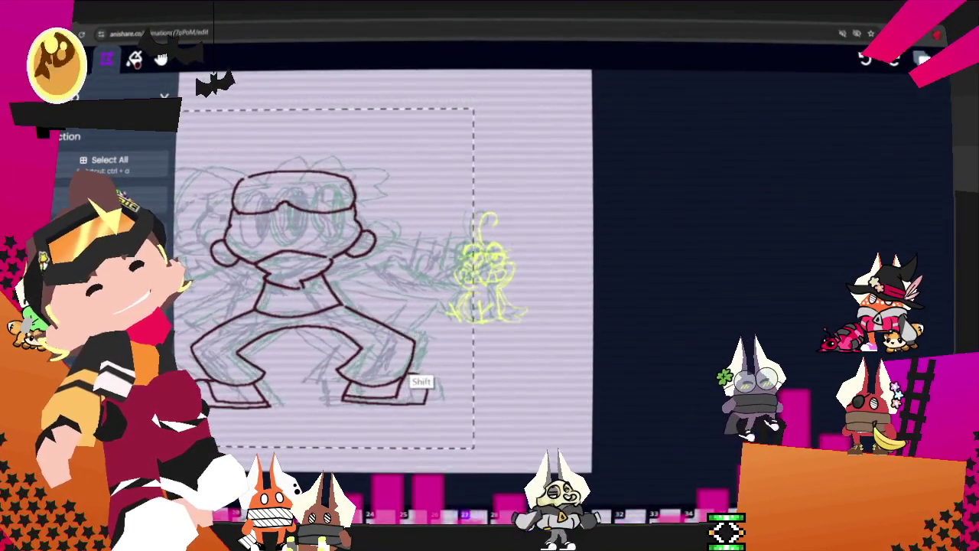
left_click_drag(402, 381, 404, 382)
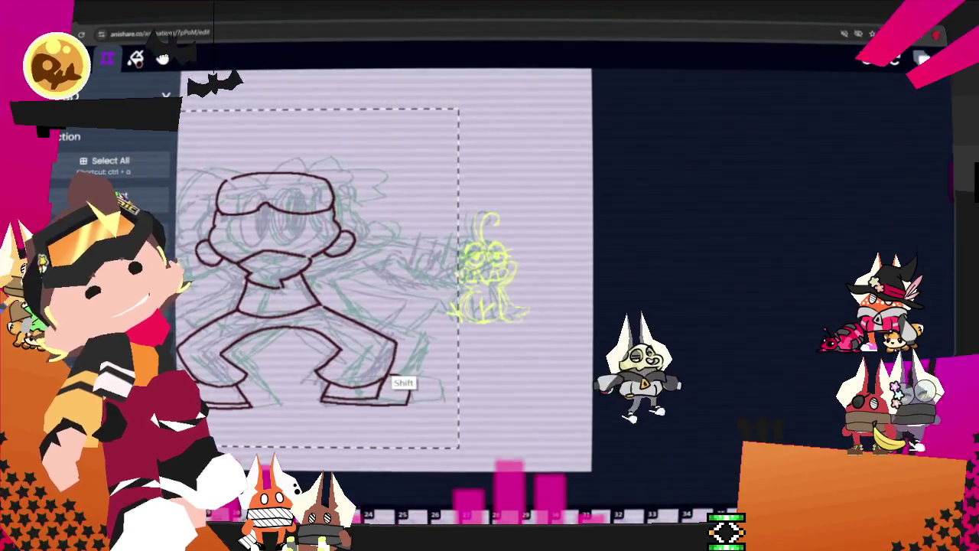
left_click_drag(402, 382, 403, 381)
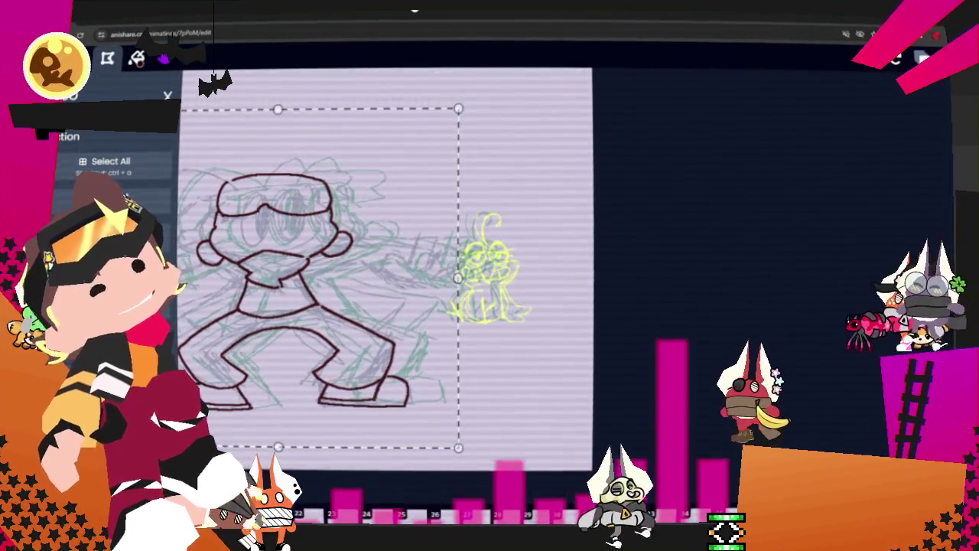
key("Left")
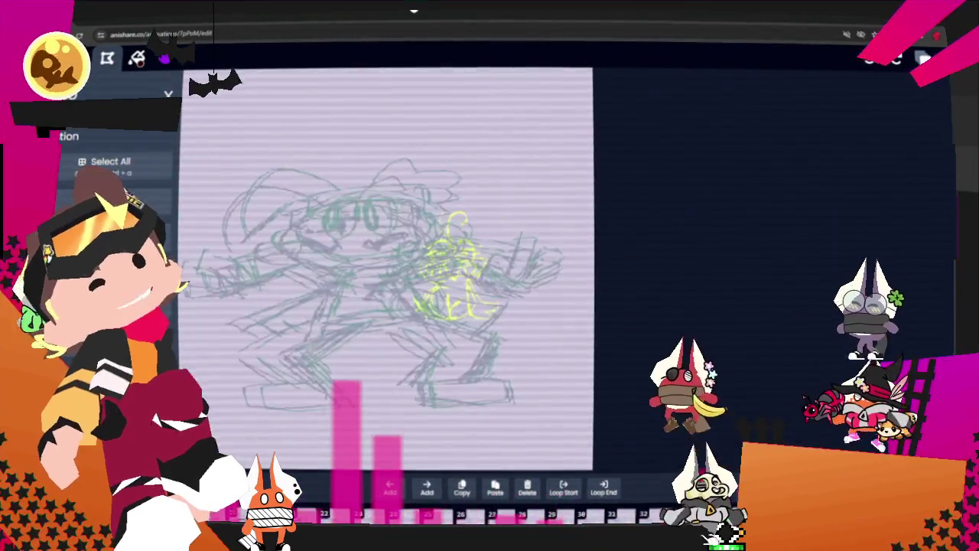
Step back to the inked drawing frame and add a new blank frame for the next pose
key("Left")
key("Left")
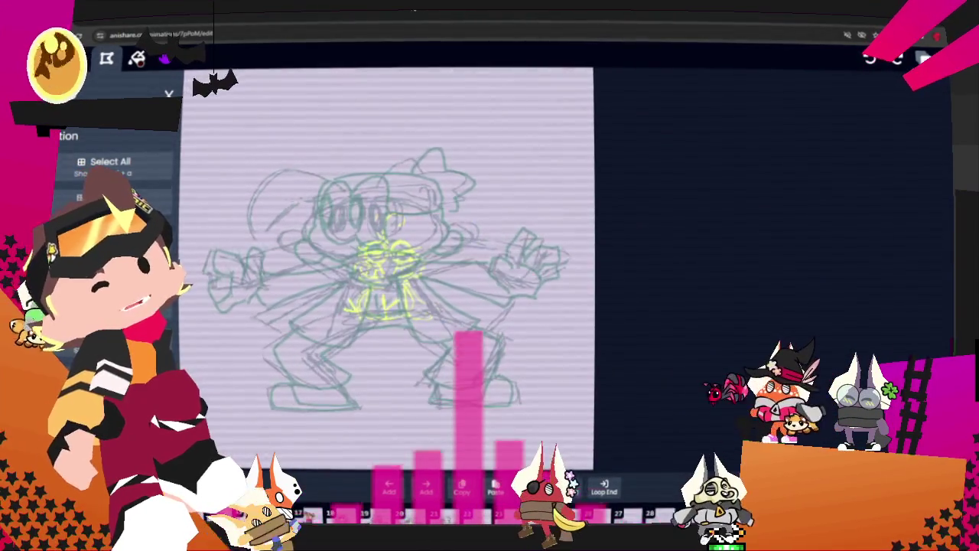
key("Left")
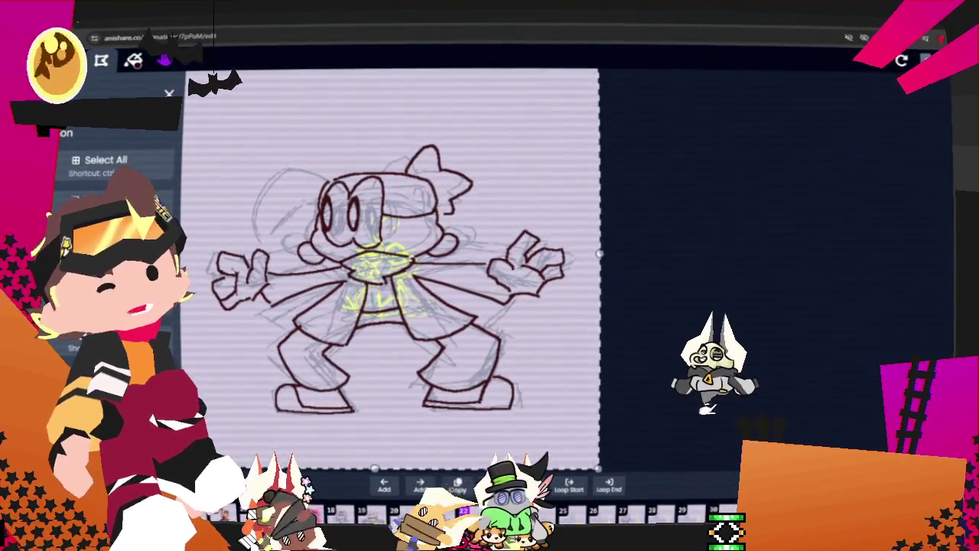
key("n")
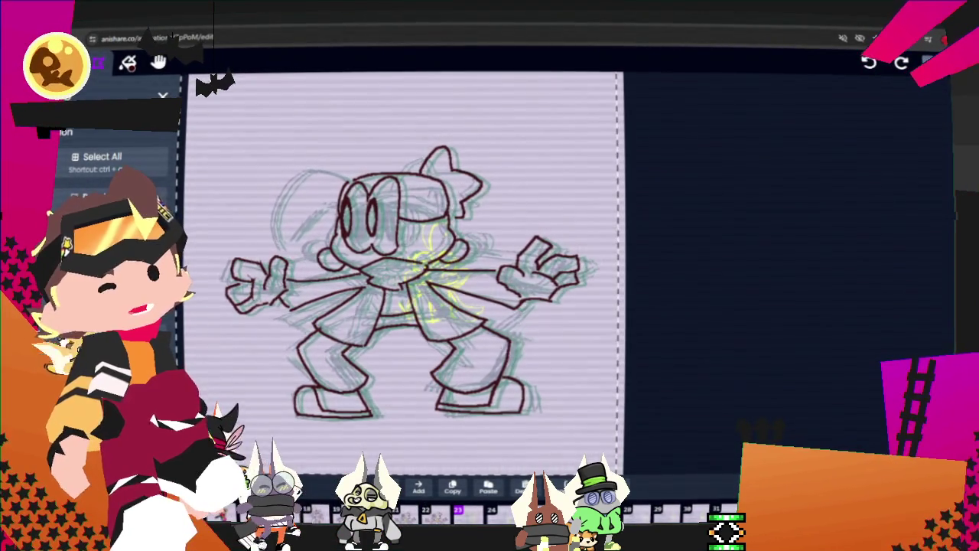
key("space")
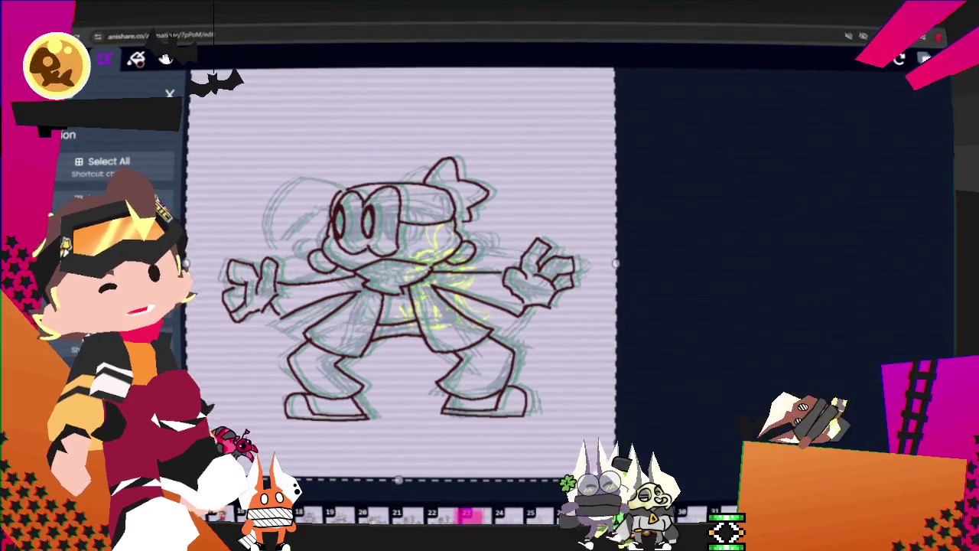
Dismiss the Selection options panel with Escape, leaving the rough sketch frame visible
key("Escape")
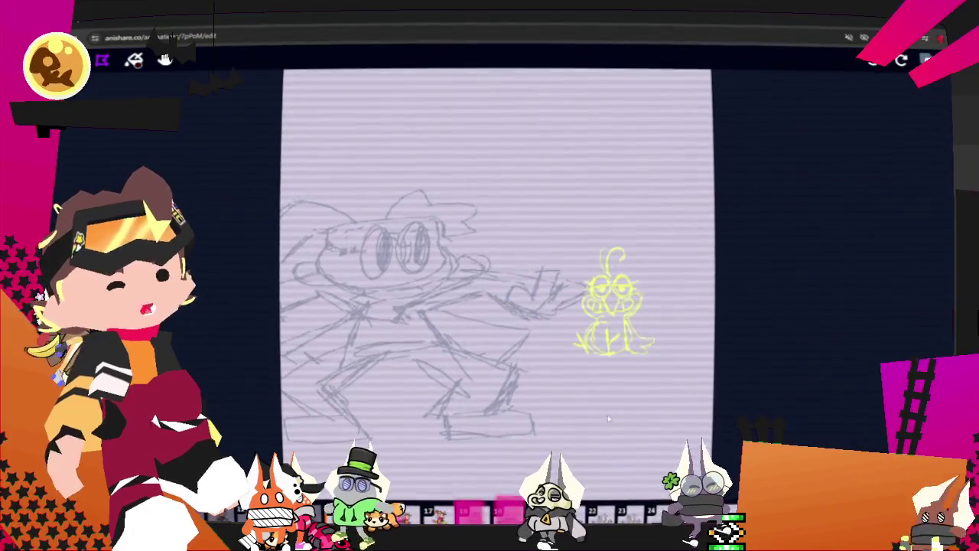
Play the walking animation through its coloured, inked and rough frames, then stop playback
key("space")
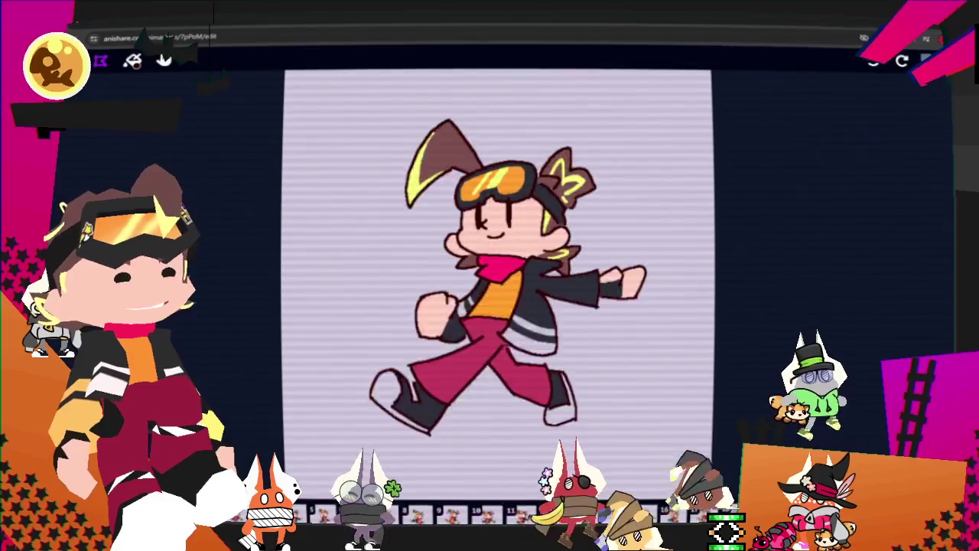
key("space")
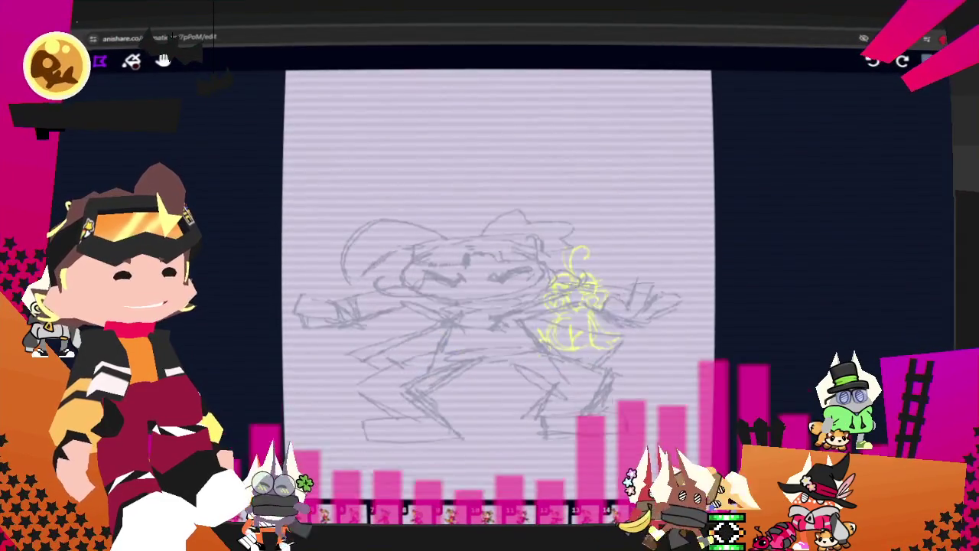